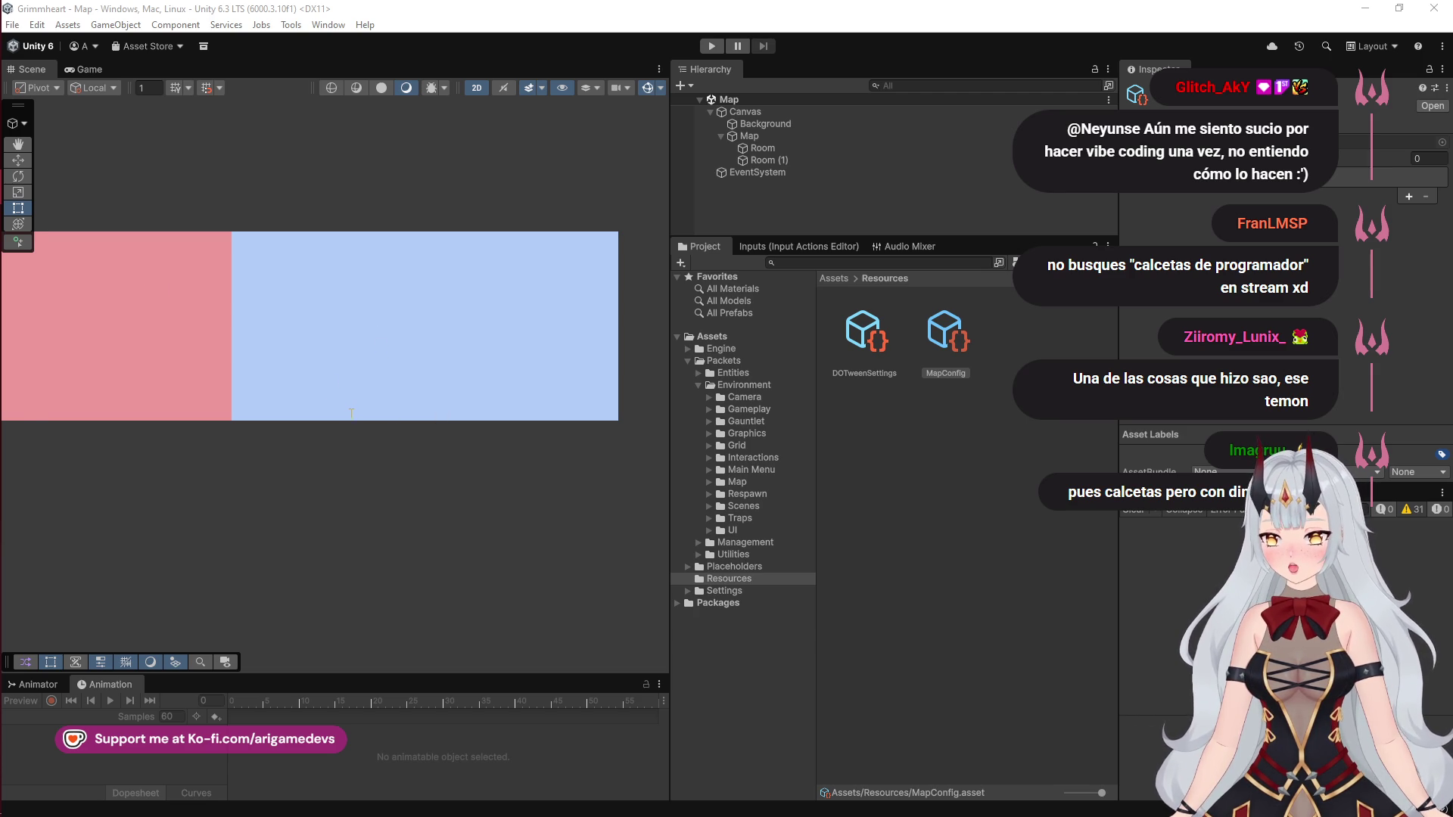
Step: Leave Unity and bring up the Twitch Stream Manager in the browser
click(26, 80)
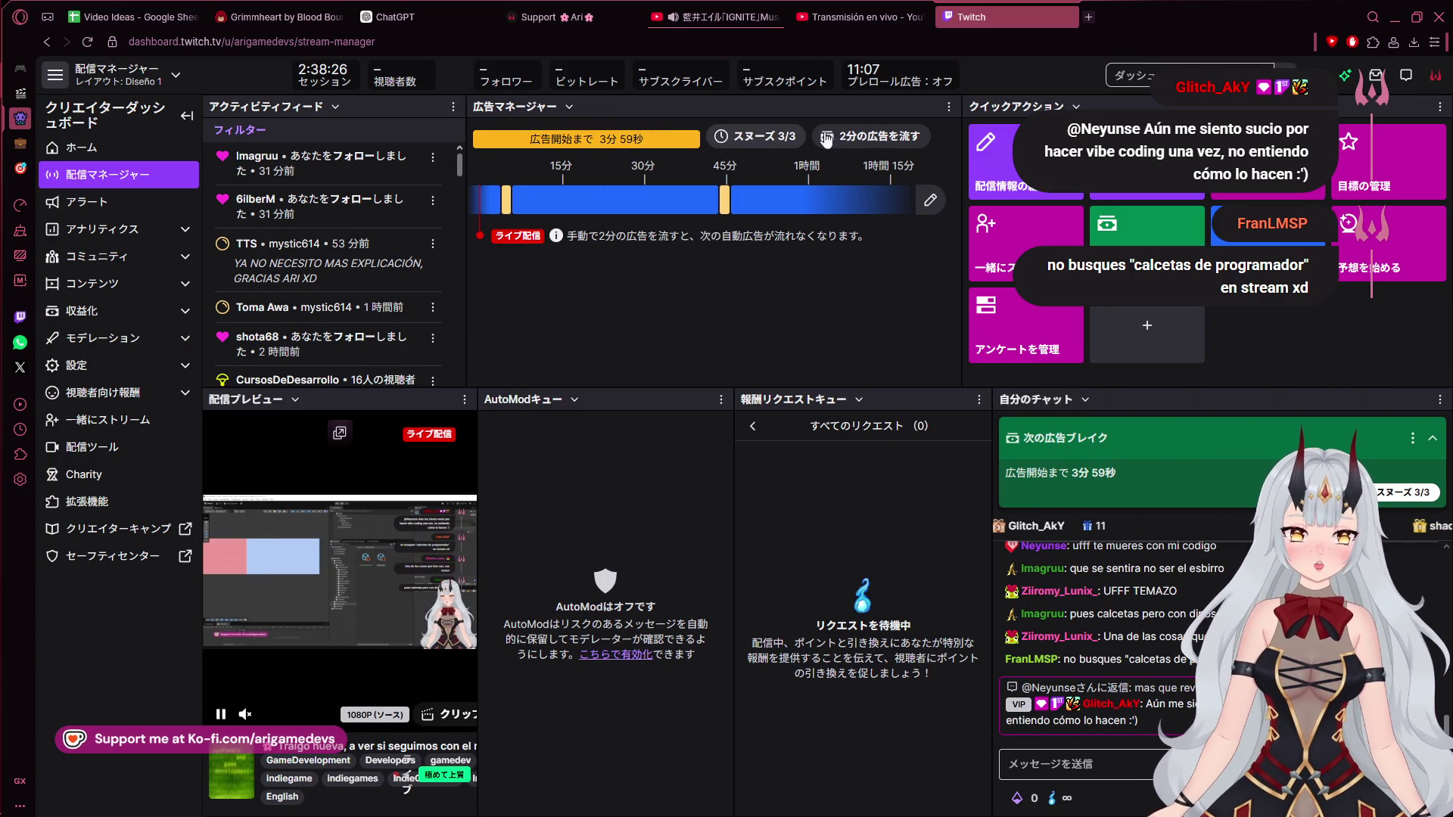
Step: Review the Twitch Stream Manager dashboard, noting the next ad break about four minutes away
mouse_move(11, 205)
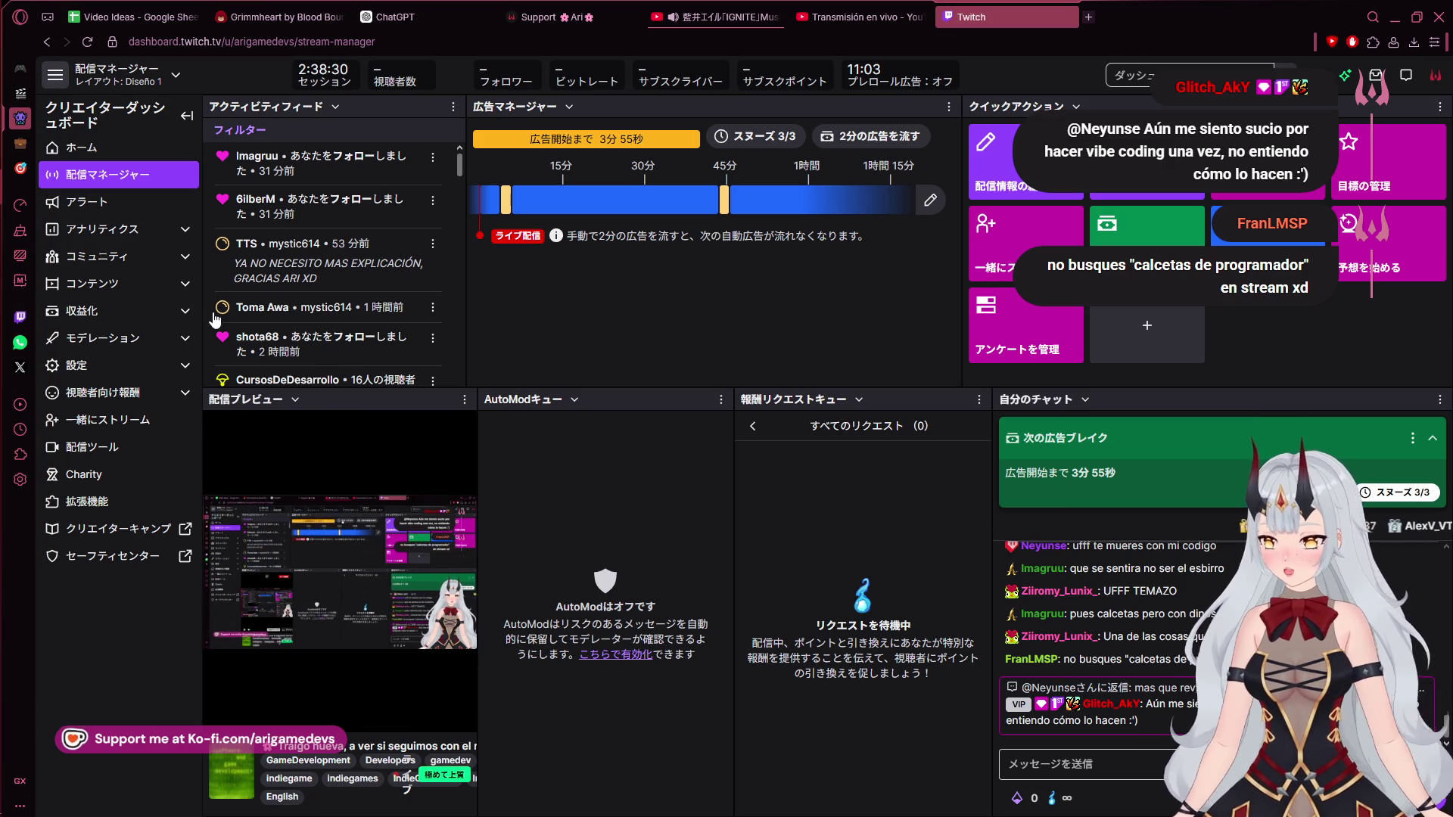
mouse_move(6, 236)
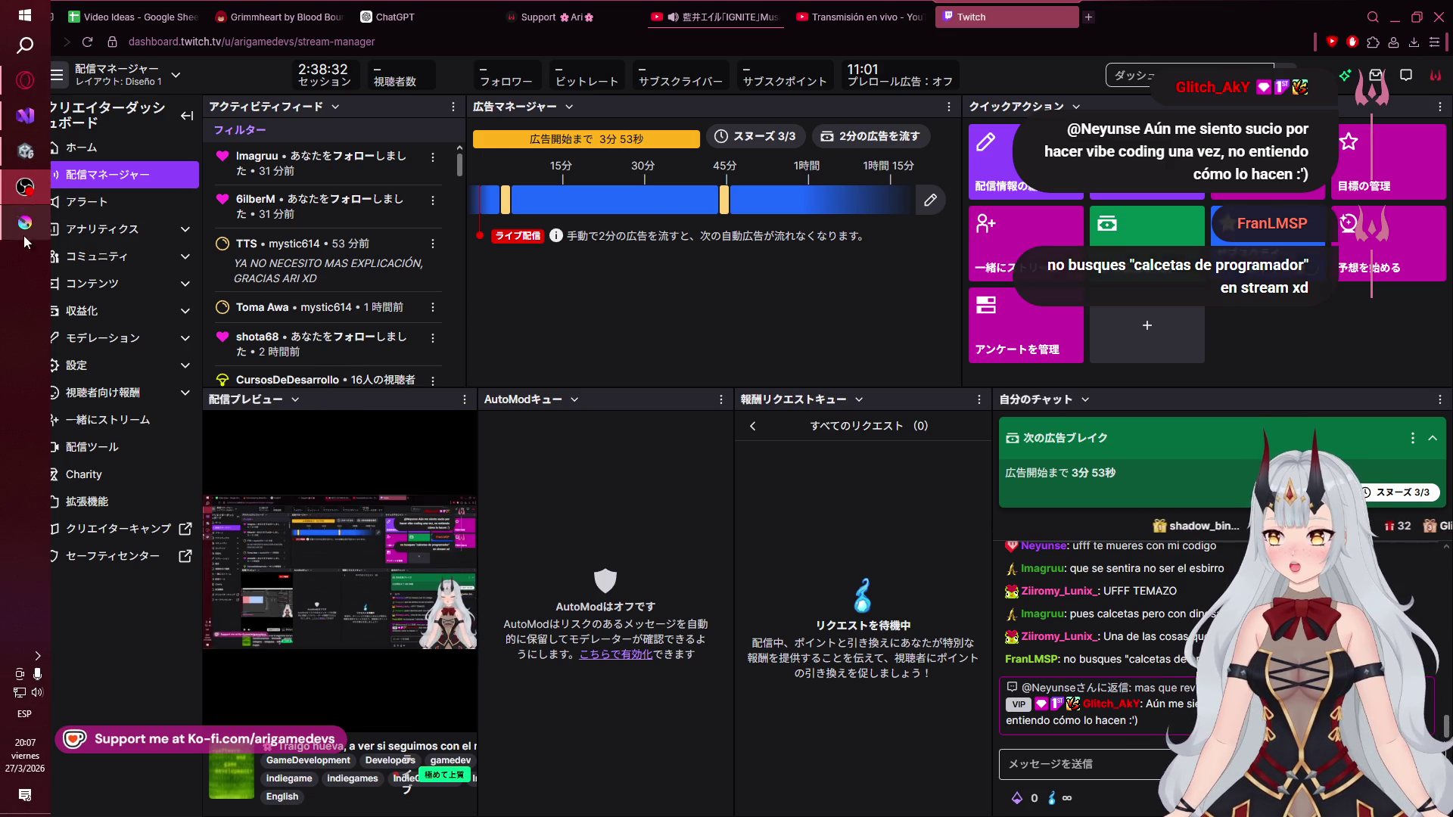
click(25, 115)
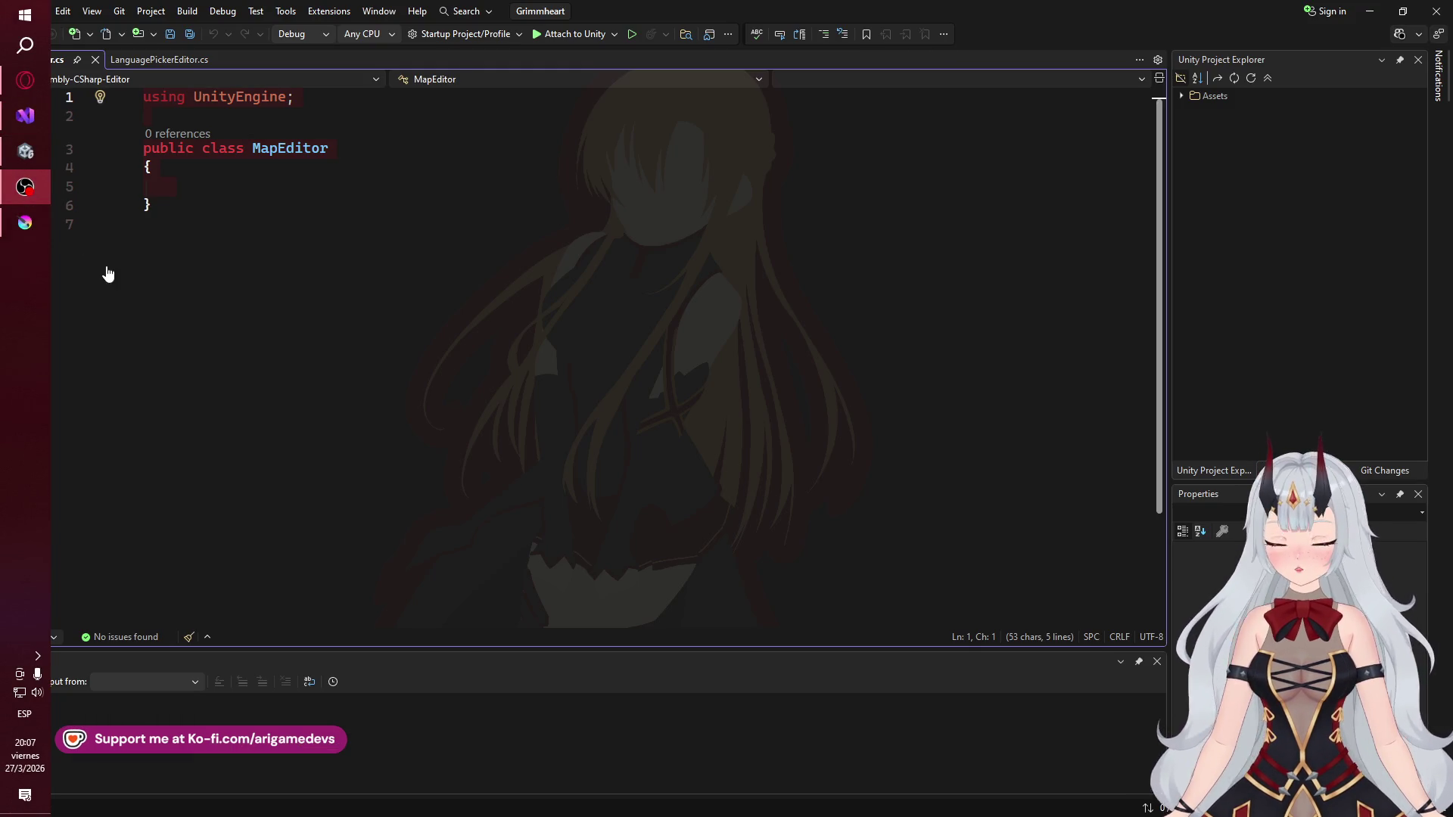